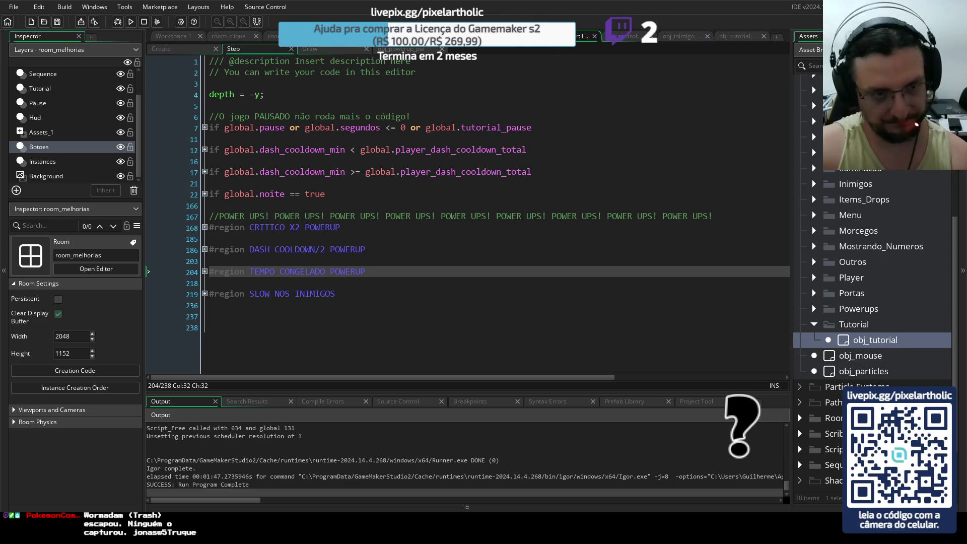
Review the CRITICO X2 POWERUP and pause-check blocks in the Step event, then open the Create event
{"action": "left_click", "coordinate": [205, 227]}
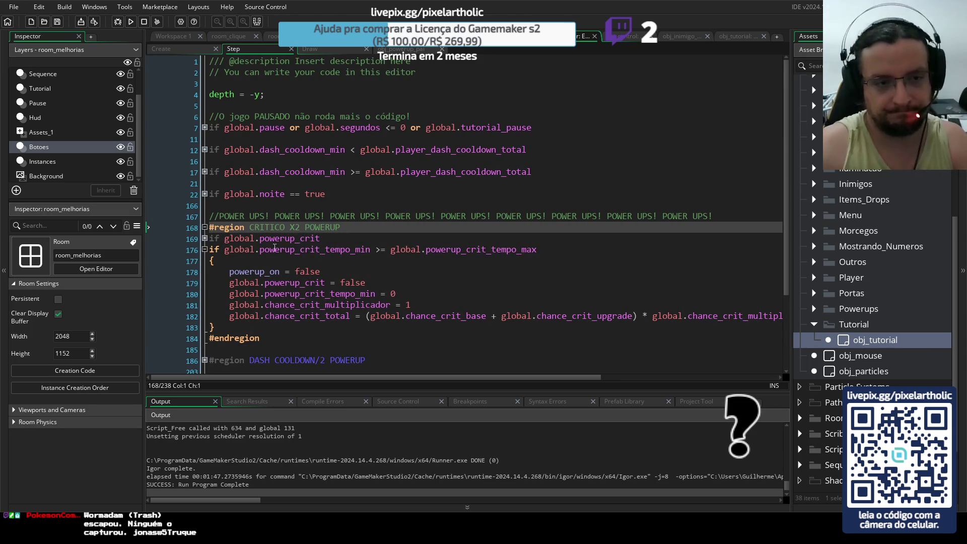
{"action": "left_click", "coordinate": [205, 238]}
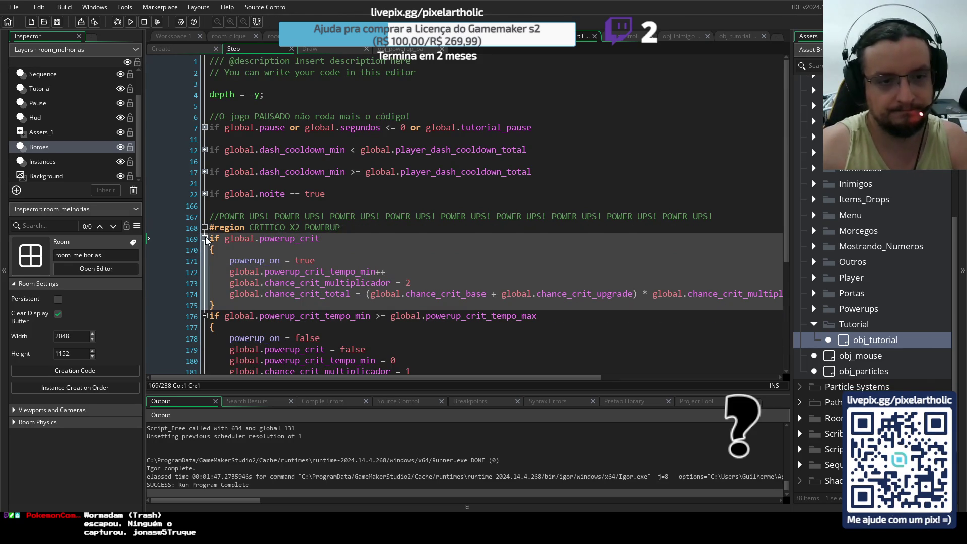
{"action": "left_click", "coordinate": [204, 227]}
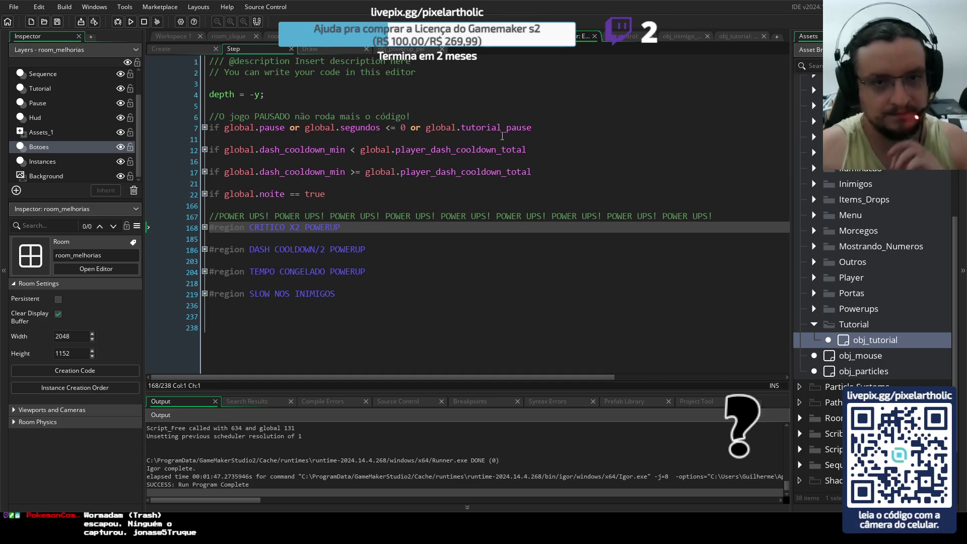
{"action": "left_click", "coordinate": [205, 128]}
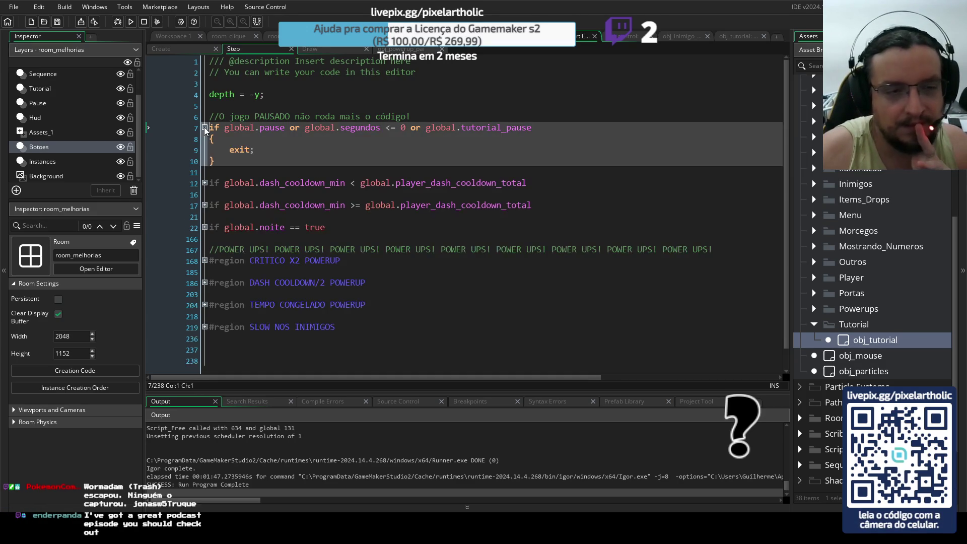
{"action": "left_click", "coordinate": [205, 128]}
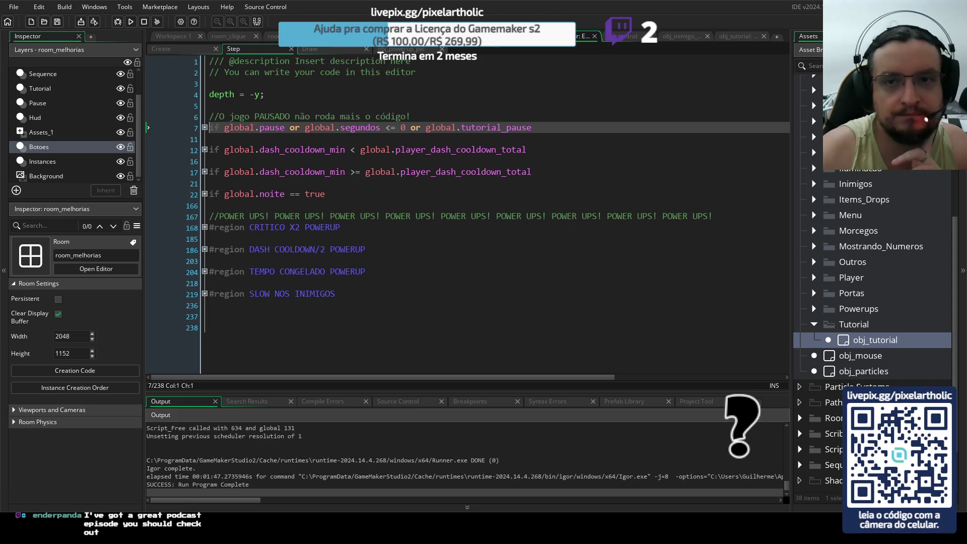
{"action": "left_click", "coordinate": [612, 40]}
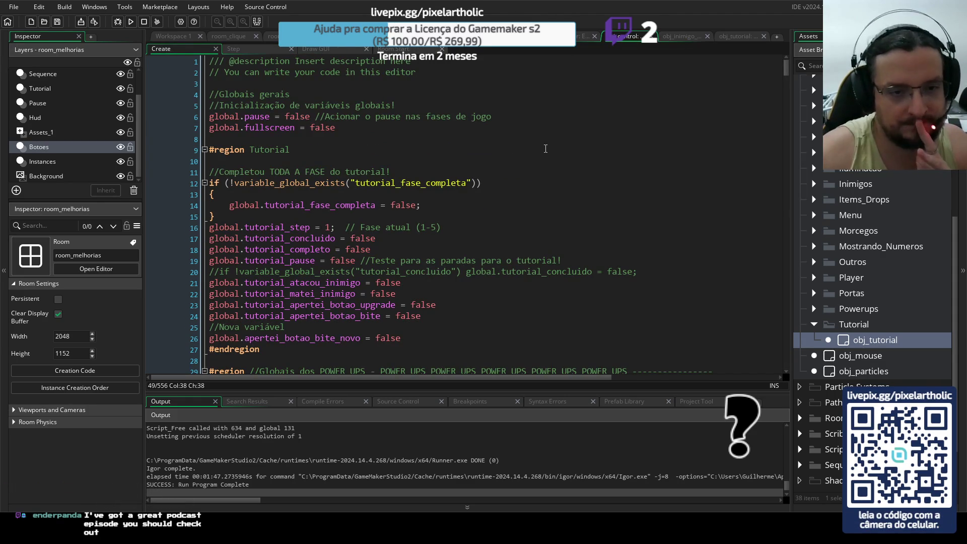
Scroll to the POWER UPS globals and select the 120 maximum duration on line 34
{"action": "scroll", "coordinate": [527, 178], "scroll_direction": "down", "scroll_amount": 1}
{"action": "scroll", "coordinate": [526, 179], "scroll_direction": "down", "scroll_amount": 7}
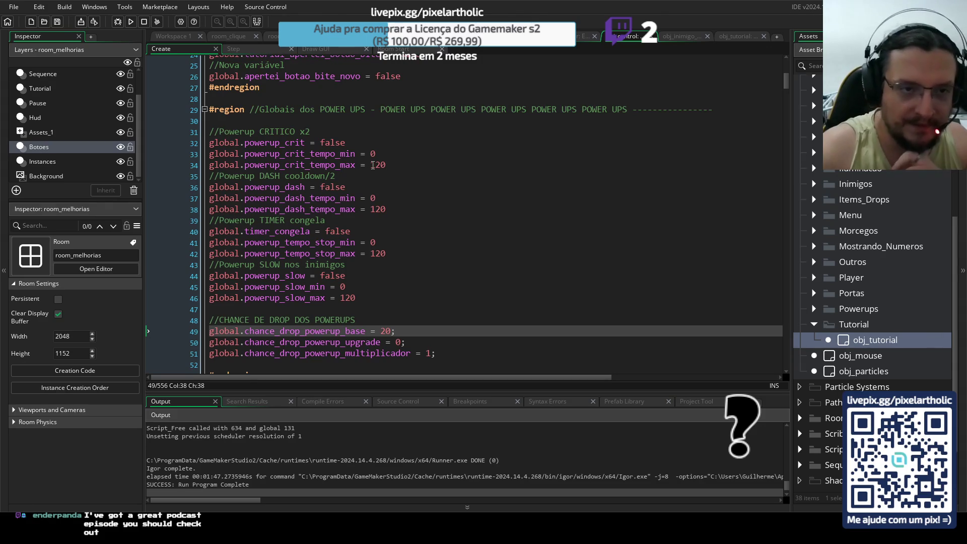
{"action": "double_click", "coordinate": [376, 165]}
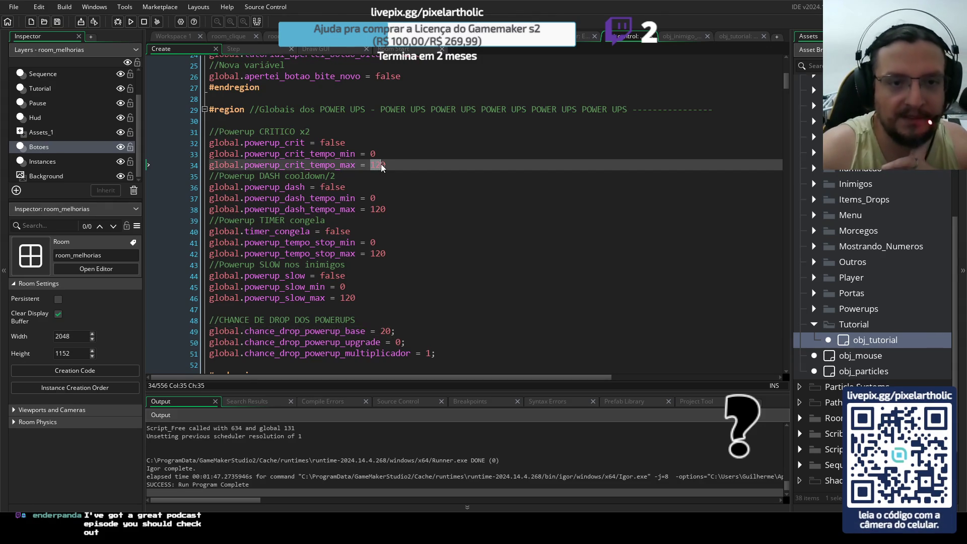
Change the crit, dash, tempo_stop and slow *_max durations from 120 to 300
{"action": "key", "text": "ctrl+z"}
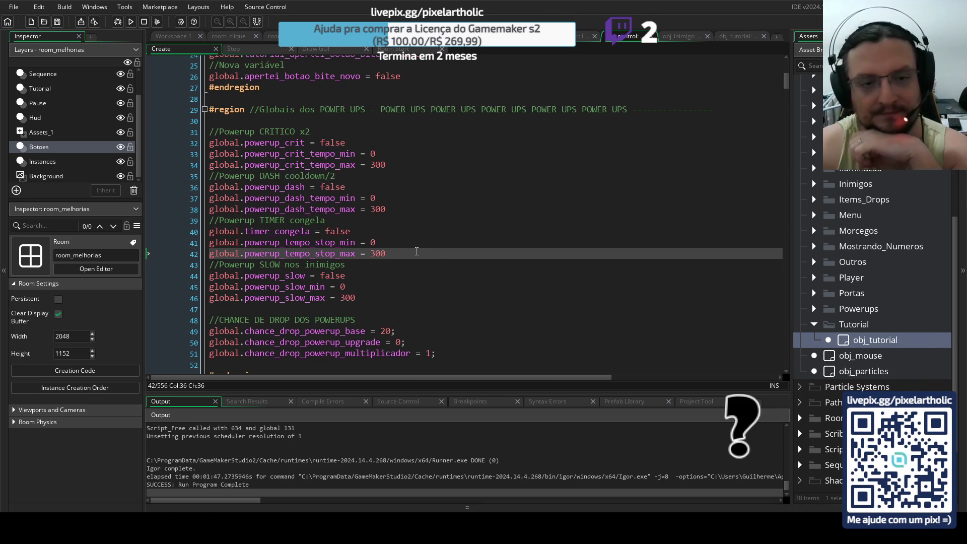
{"action": "left_click", "coordinate": [378, 160]}
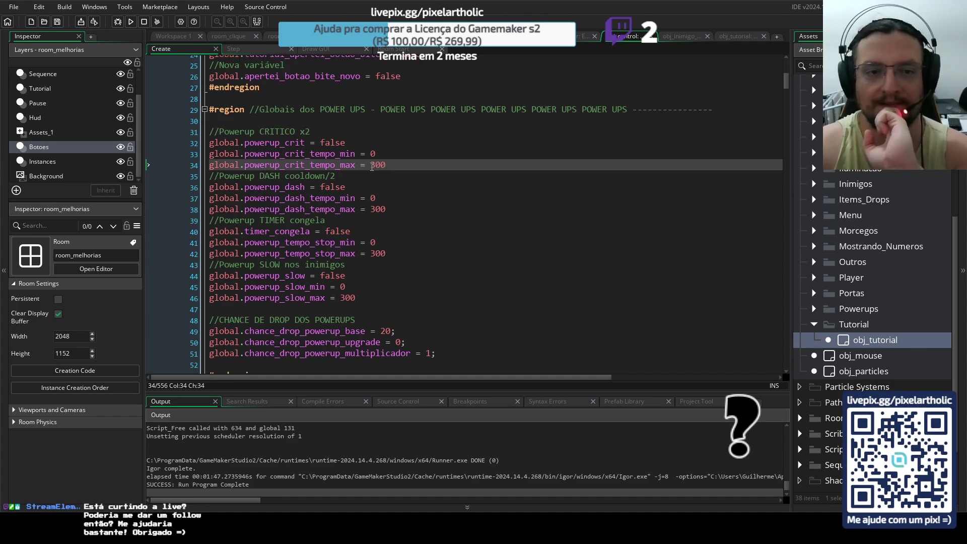
{"action": "left_click", "coordinate": [358, 295]}
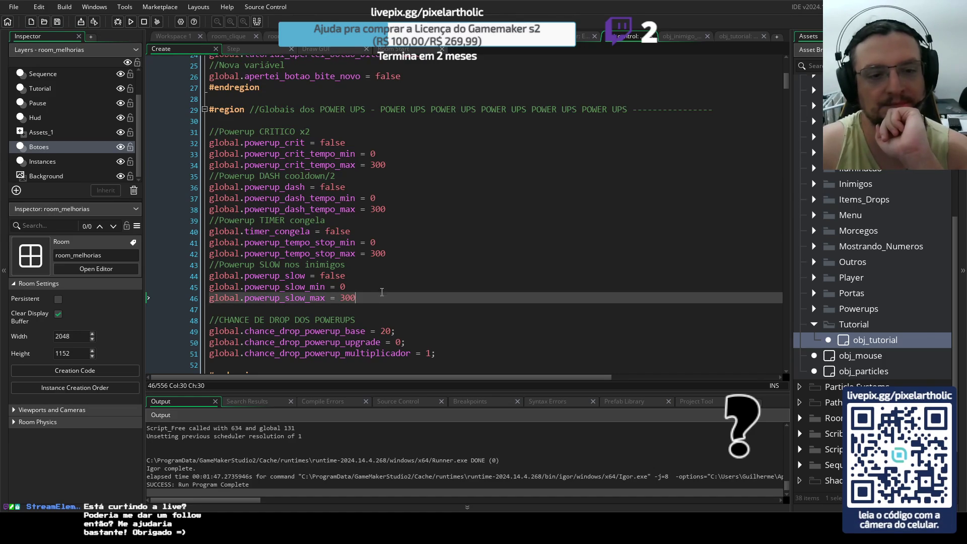
{"action": "left_click", "coordinate": [381, 330]}
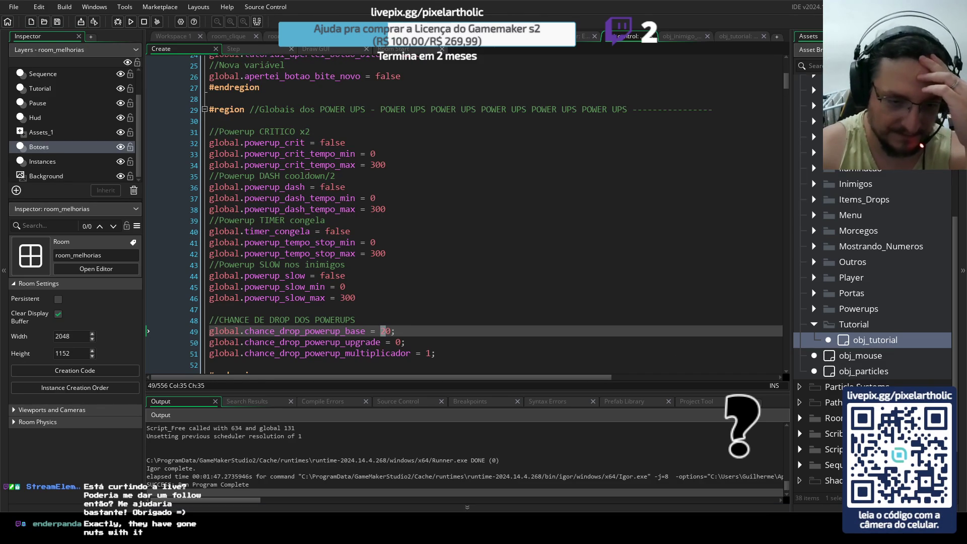
Edit global.chance_drop_powerup_base on line 49 so it reads 10 instead of 20
{"action": "scroll", "coordinate": [382, 331], "scroll_direction": "down", "scroll_amount": 2}
{"action": "left_click", "coordinate": [387, 271]}
{"action": "left_click", "coordinate": [386, 270]}
{"action": "key", "text": "BackSpace"}
{"action": "type", "text": "1"}
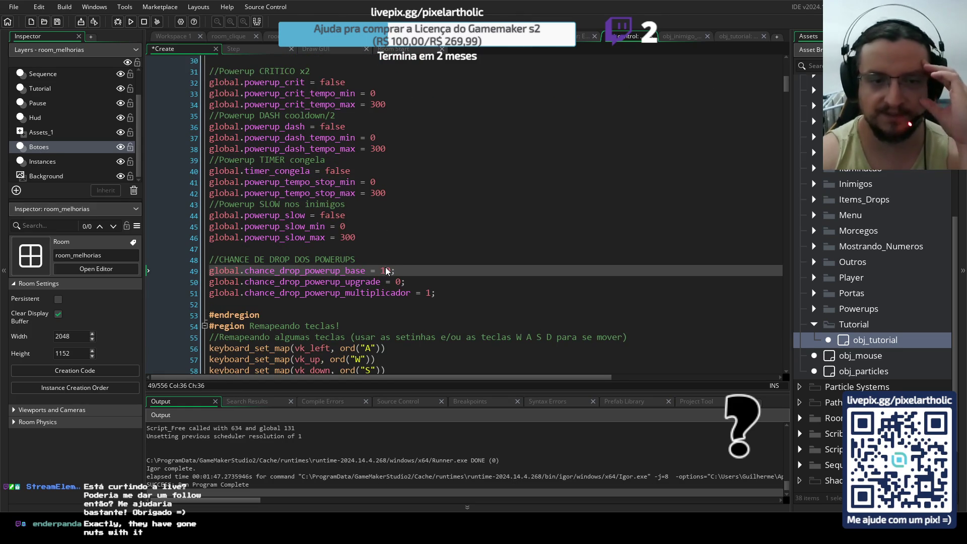
{"action": "left_click", "coordinate": [424, 269]}
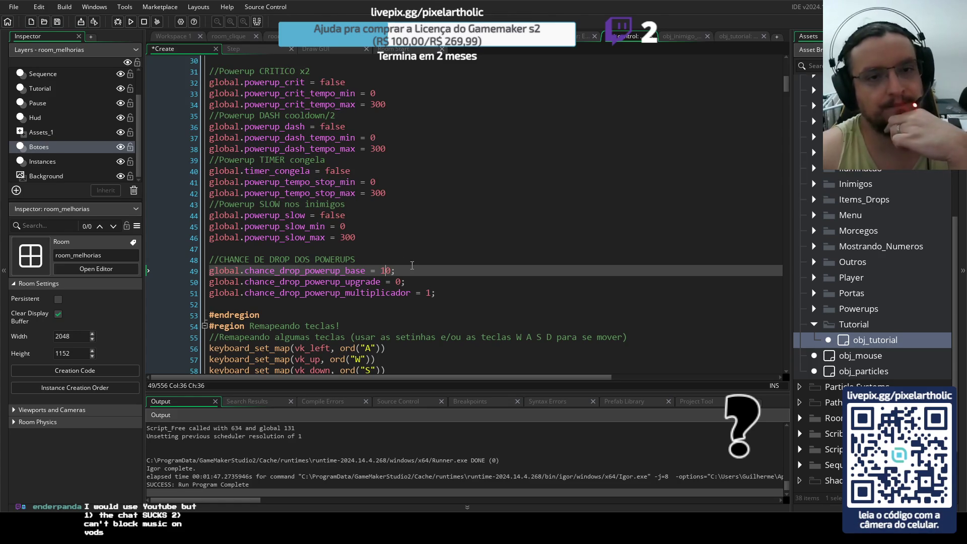
{"action": "scroll", "coordinate": [403, 260], "scroll_direction": "up", "scroll_amount": 1}
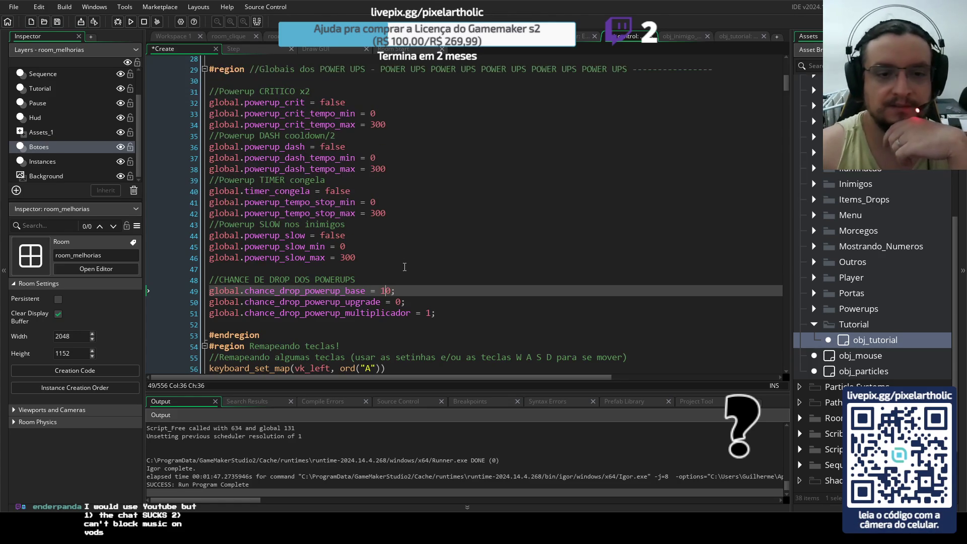
Save the Create event code and build and run the game with F5
{"action": "left_click", "coordinate": [398, 259]}
{"action": "scroll", "coordinate": [399, 259], "scroll_direction": "up", "scroll_amount": 2}
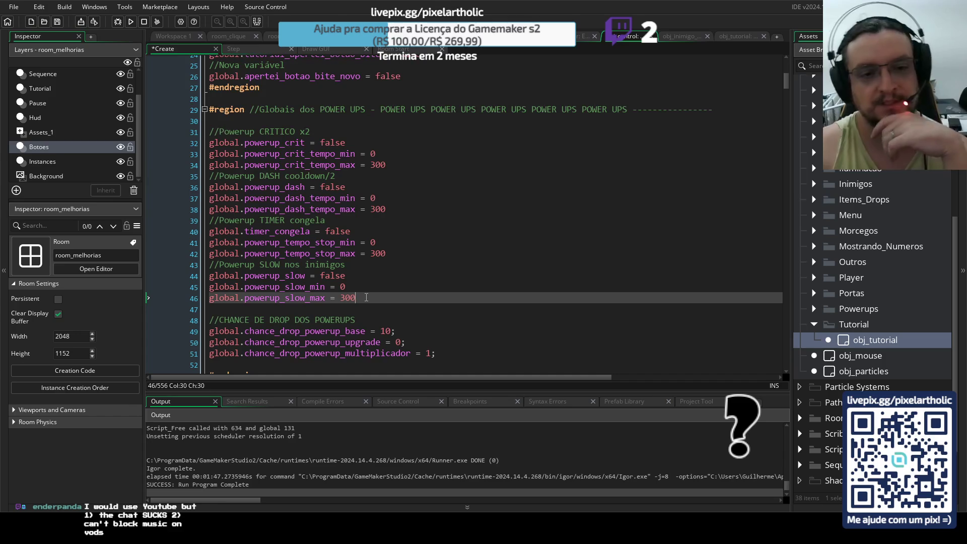
{"action": "key", "text": "ctrl+s"}
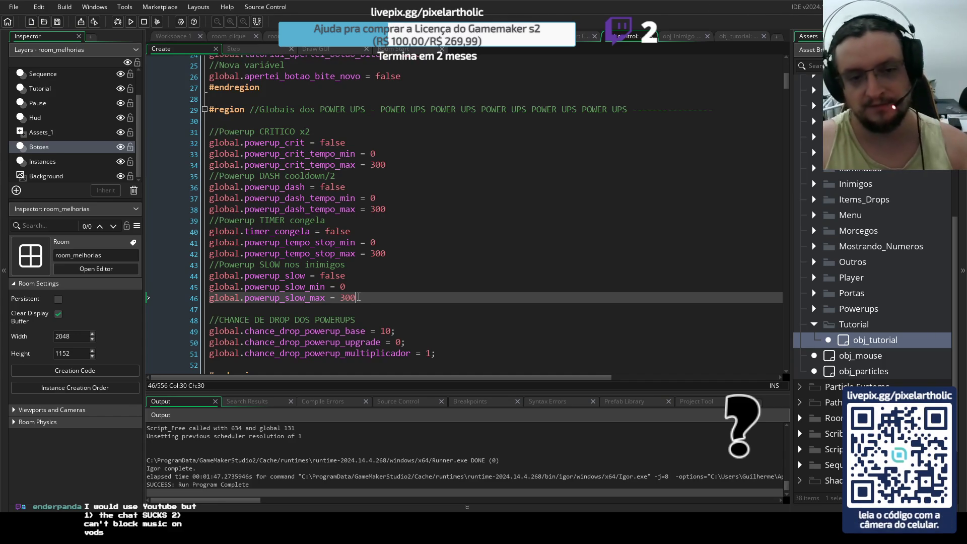
{"action": "key", "text": "F5"}
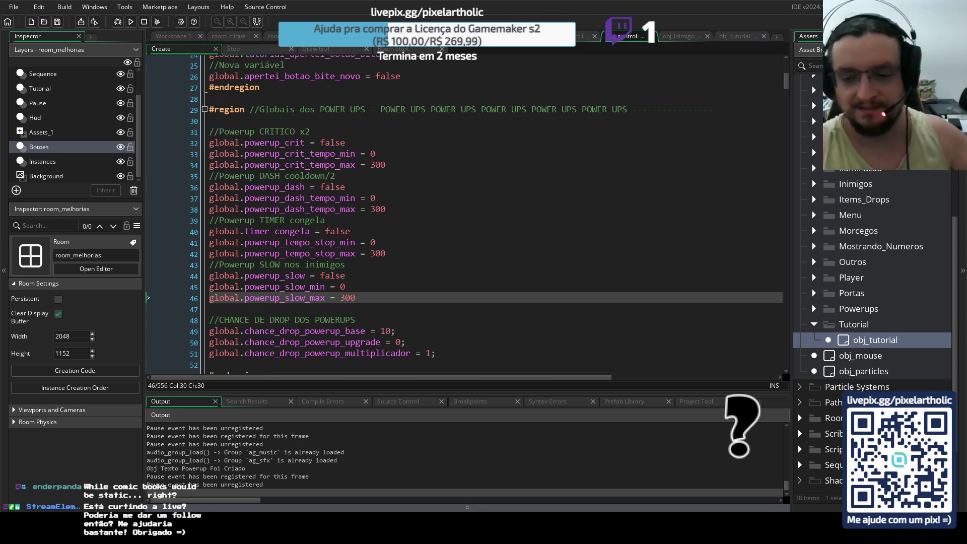
Save the character sprite sheet file and return to the Create event code
{"action": "key", "text": "alt+Tab"}
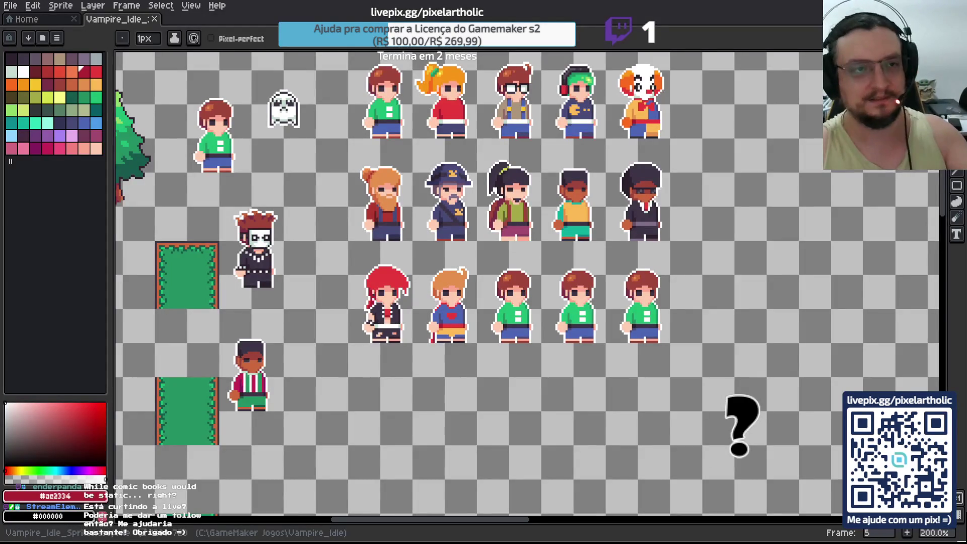
{"action": "key", "text": "ctrl+s"}
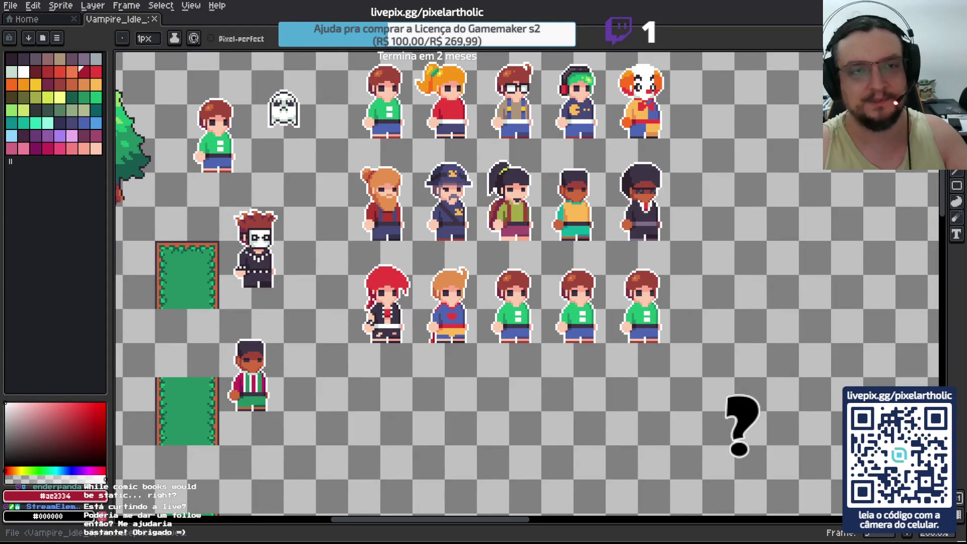
{"action": "key", "text": "alt+Tab"}
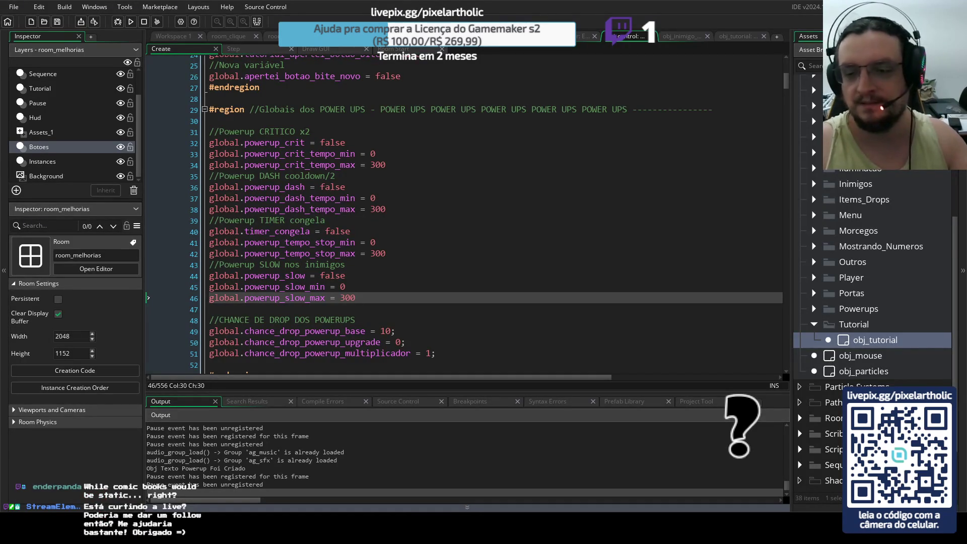
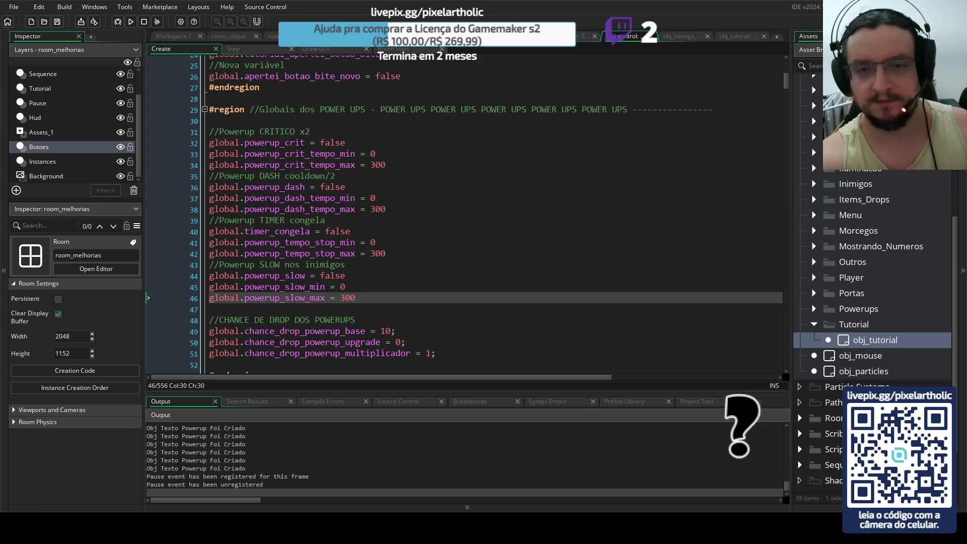
Review the CRITICO x2 globals, selecting the three powerup_crit variable lines under the POWER UPS header
{"action": "left_click", "coordinate": [412, 221]}
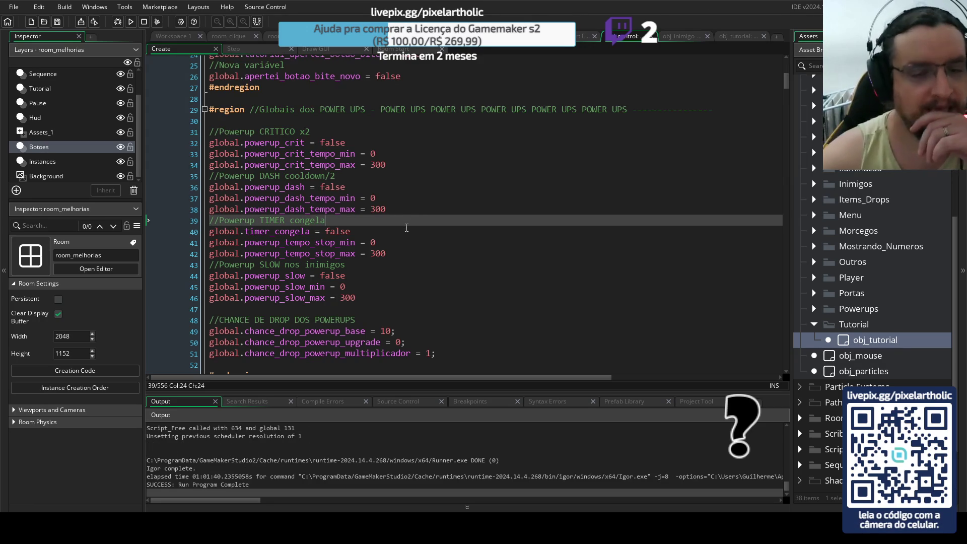
{"action": "left_click", "coordinate": [385, 165]}
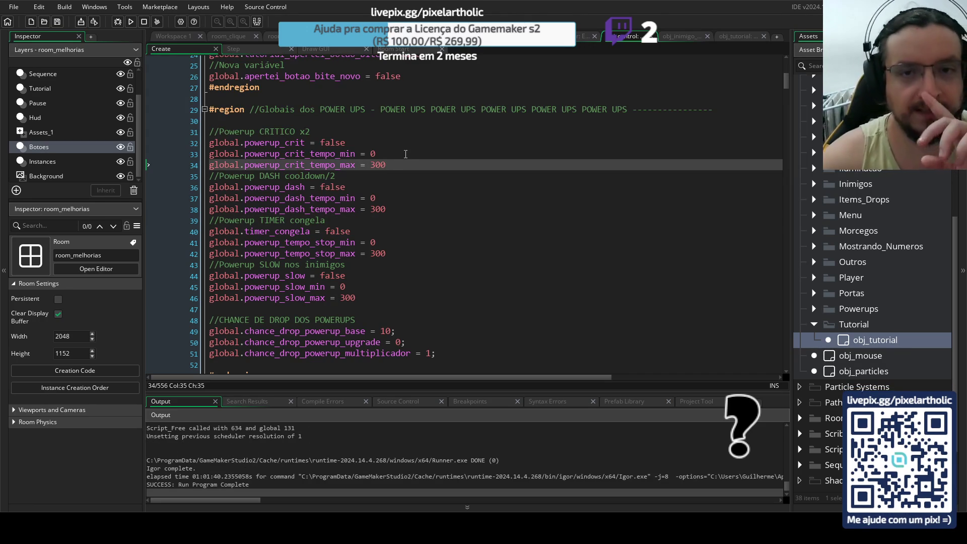
{"action": "left_click", "coordinate": [222, 121]}
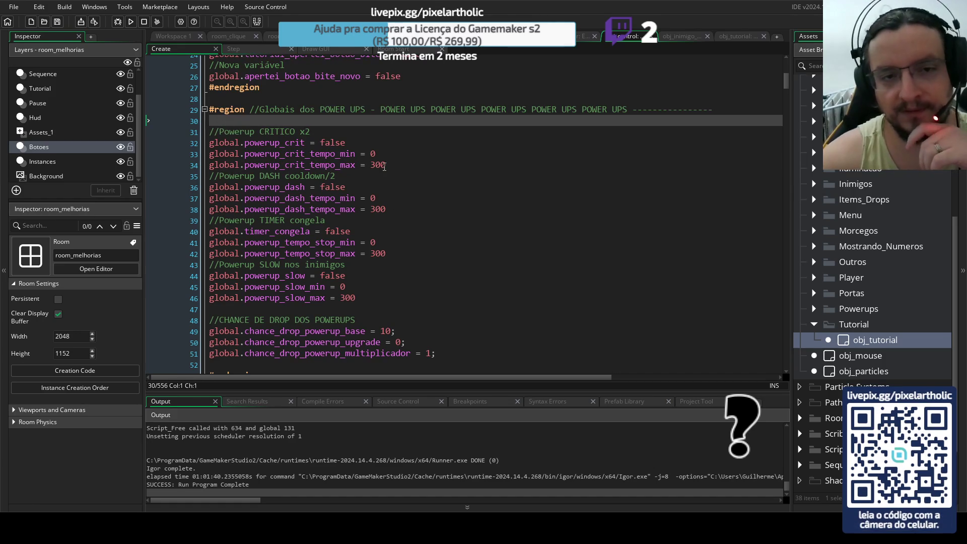
{"action": "left_click_drag", "start_coordinate": [386, 165], "coordinate": [209, 143]}
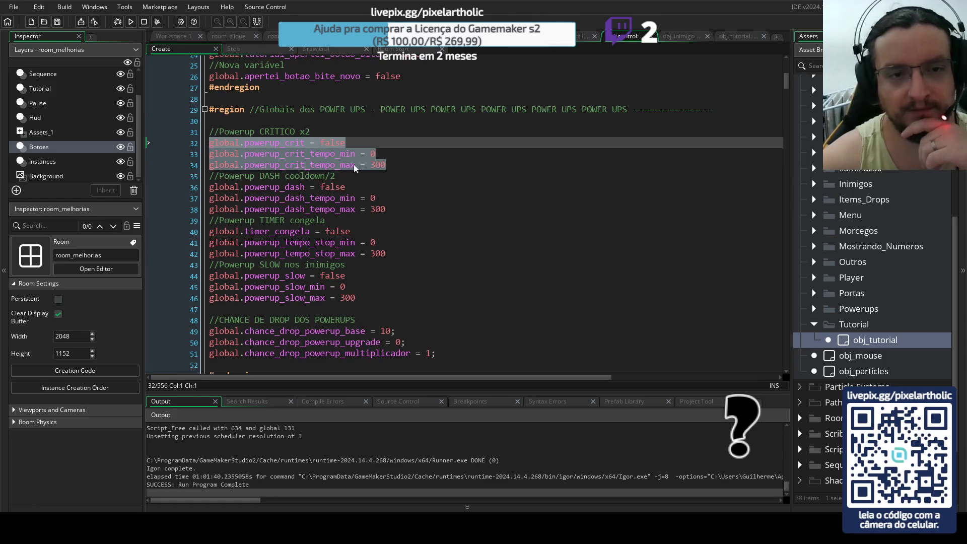
{"action": "left_click", "coordinate": [425, 167]}
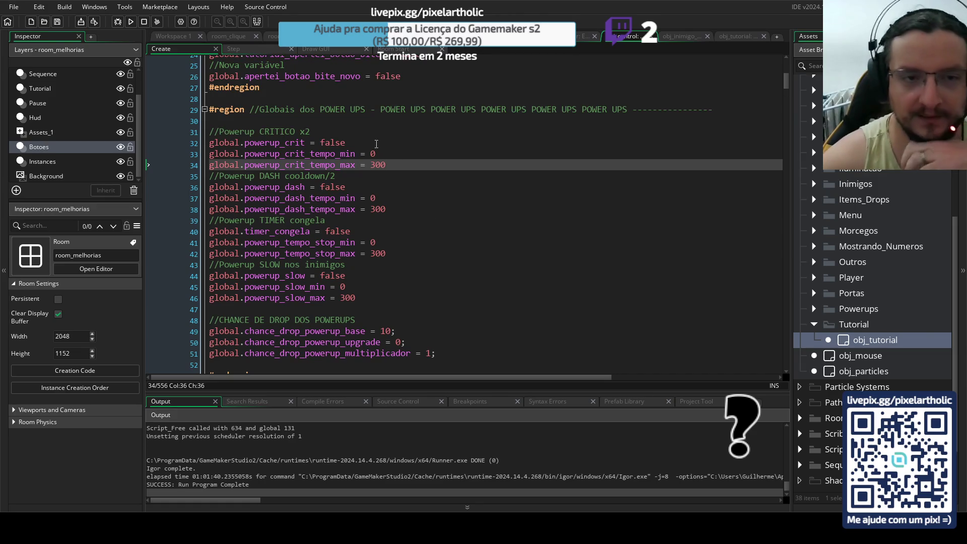
Review the full power-up globals block (lines 31–45), ending on the DASH cooldown comment
{"action": "mouse_move", "coordinate": [211, 136]}
{"action": "left_mouse_down"}
{"action": "mouse_move", "coordinate": [352, 201]}
{"action": "mouse_move", "coordinate": [366, 297]}
{"action": "left_mouse_up"}
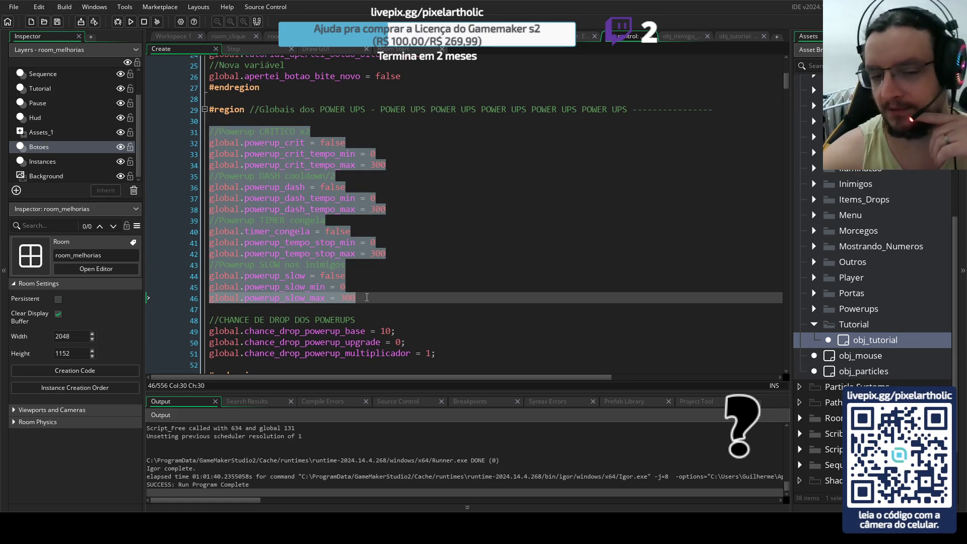
{"action": "left_click", "coordinate": [368, 297]}
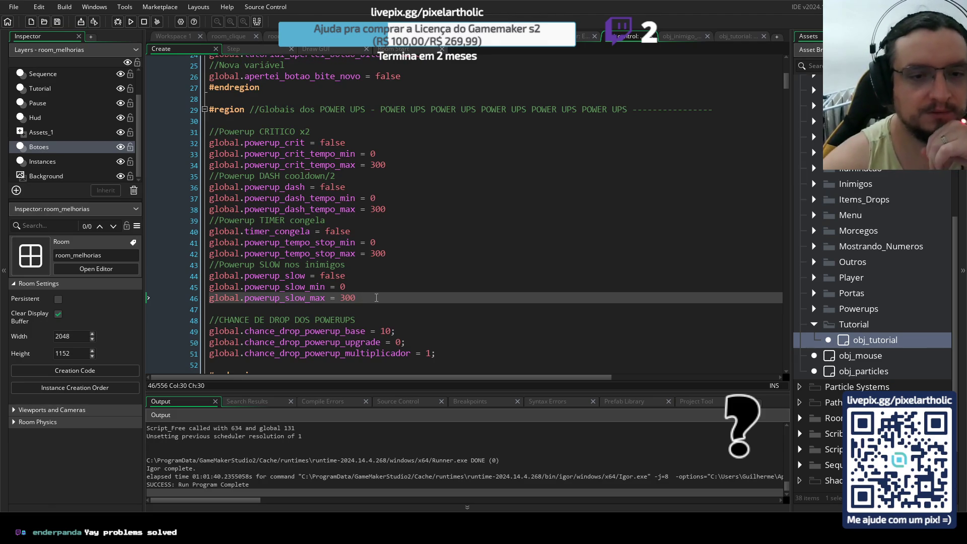
{"action": "mouse_move", "coordinate": [377, 297]}
{"action": "left_mouse_down"}
{"action": "mouse_move", "coordinate": [302, 157]}
{"action": "mouse_move", "coordinate": [207, 130]}
{"action": "left_mouse_up"}
{"action": "left_click", "coordinate": [400, 200]}
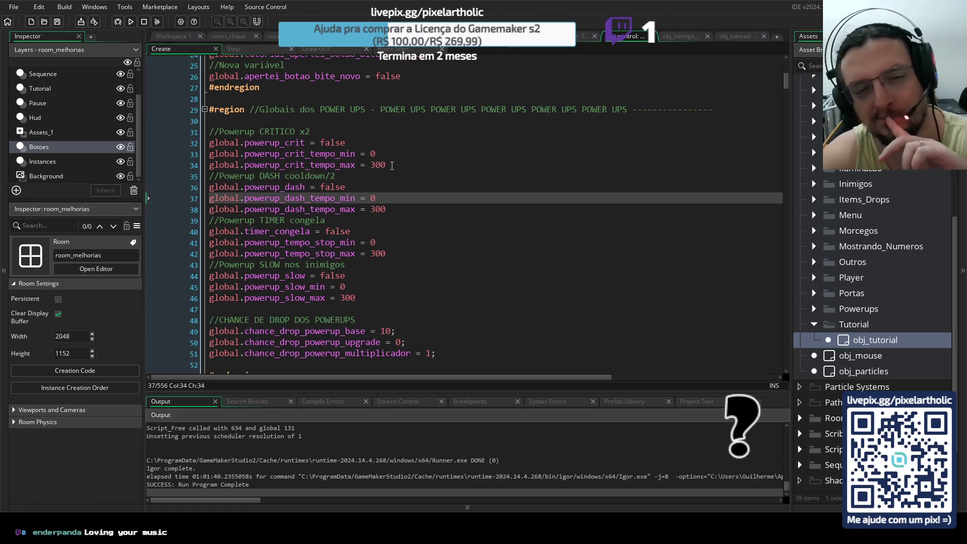
{"action": "left_click", "coordinate": [390, 165]}
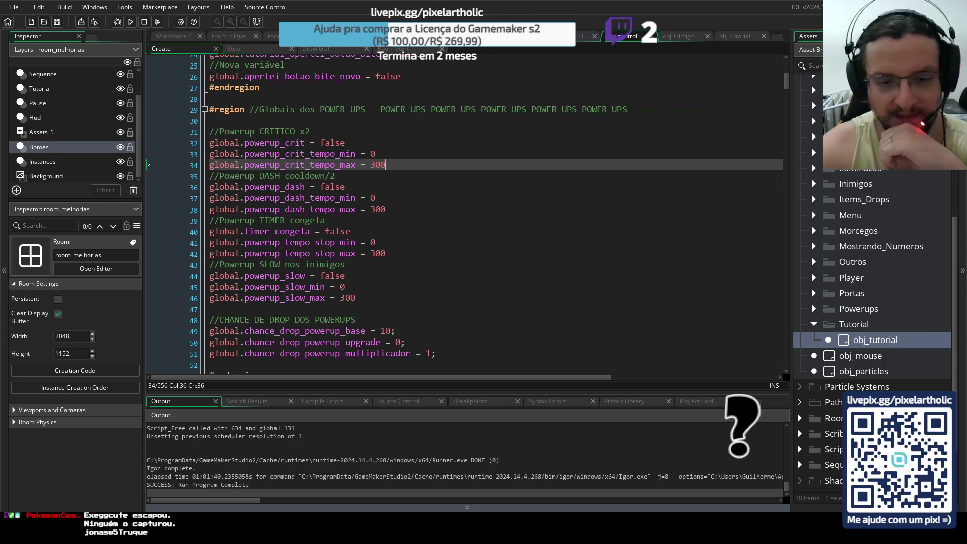
{"action": "left_click", "coordinate": [489, 174]}
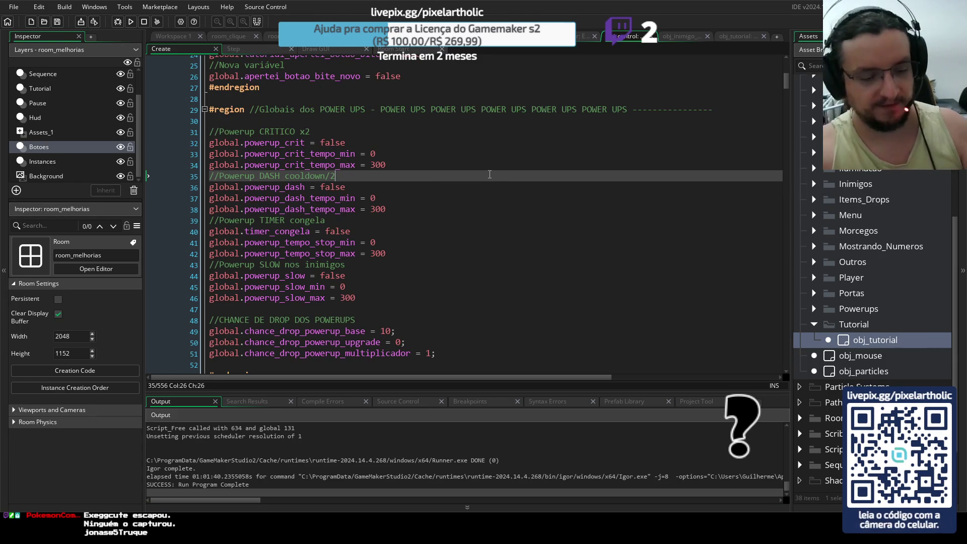